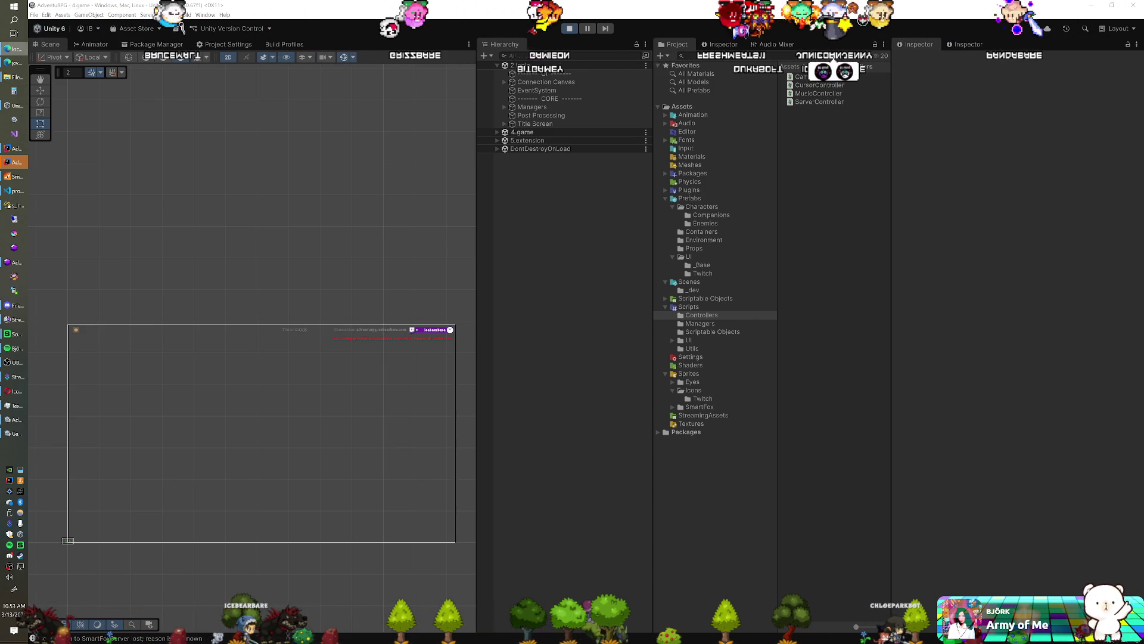
- Bring the browser showing the failed server connection to the front
click(15, 49)
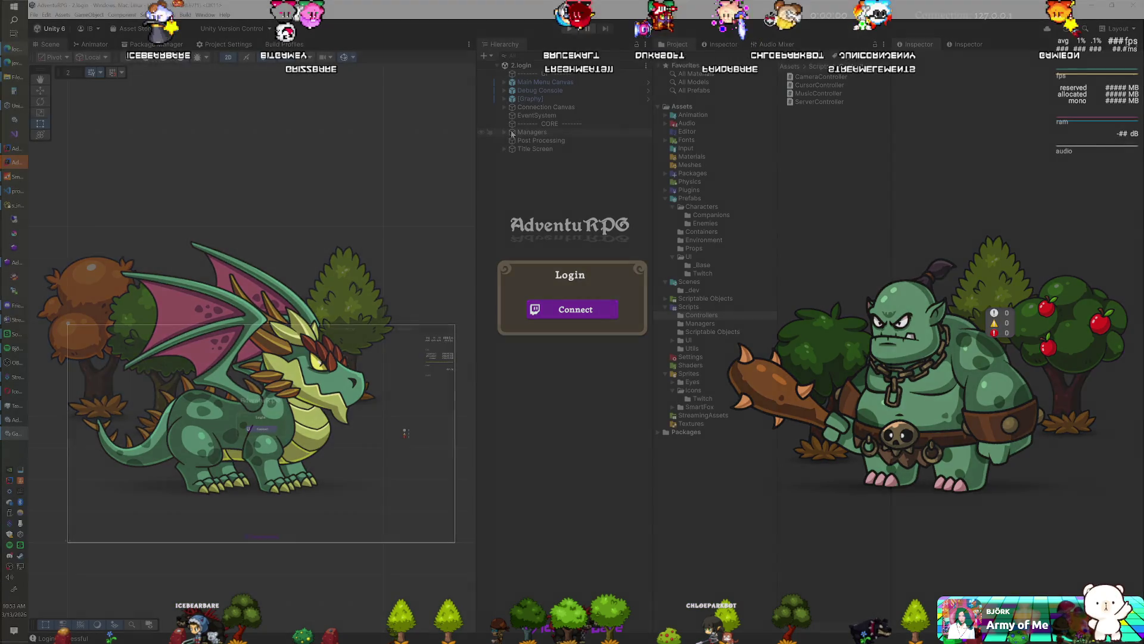
- Under Managers, set the Server Manager's Settings field to the Local Server asset
click(505, 133)
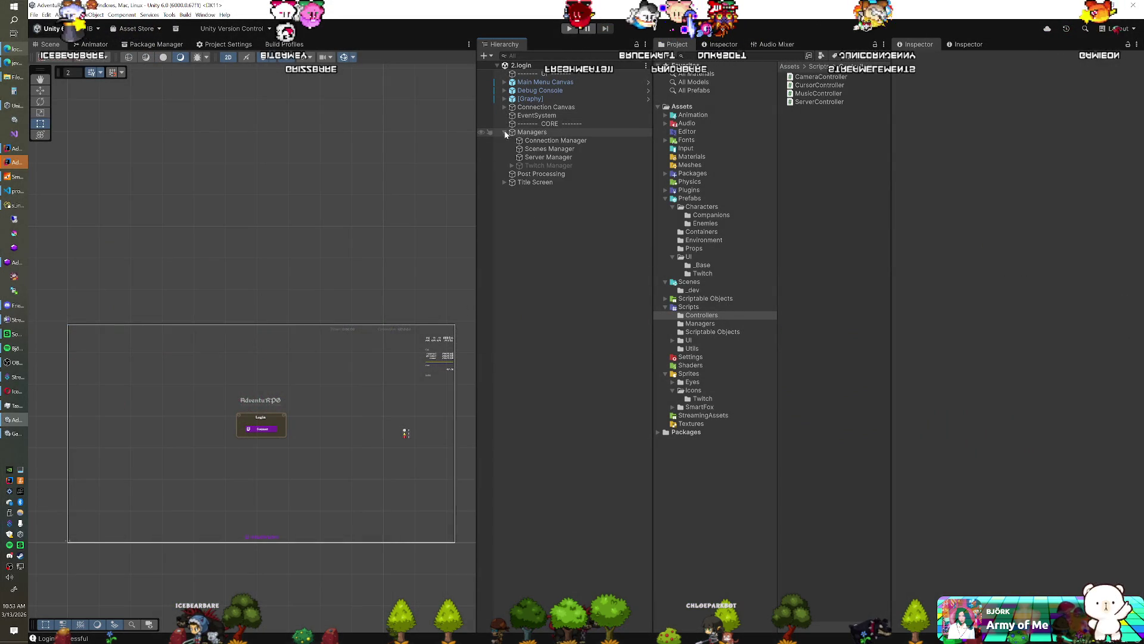
click(531, 158)
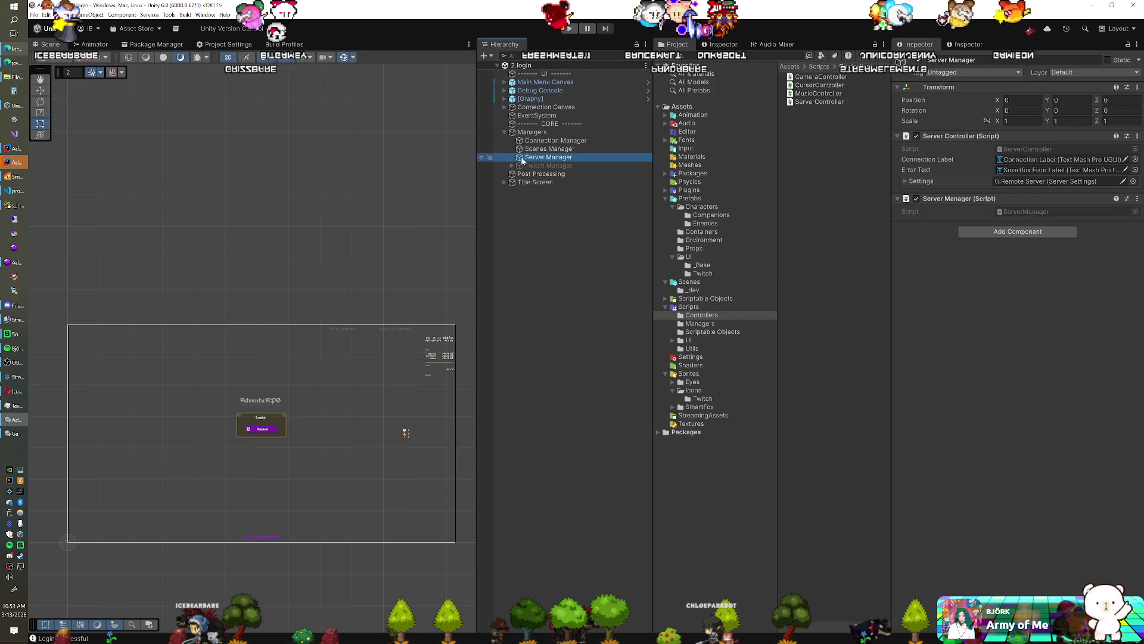
click(1133, 181)
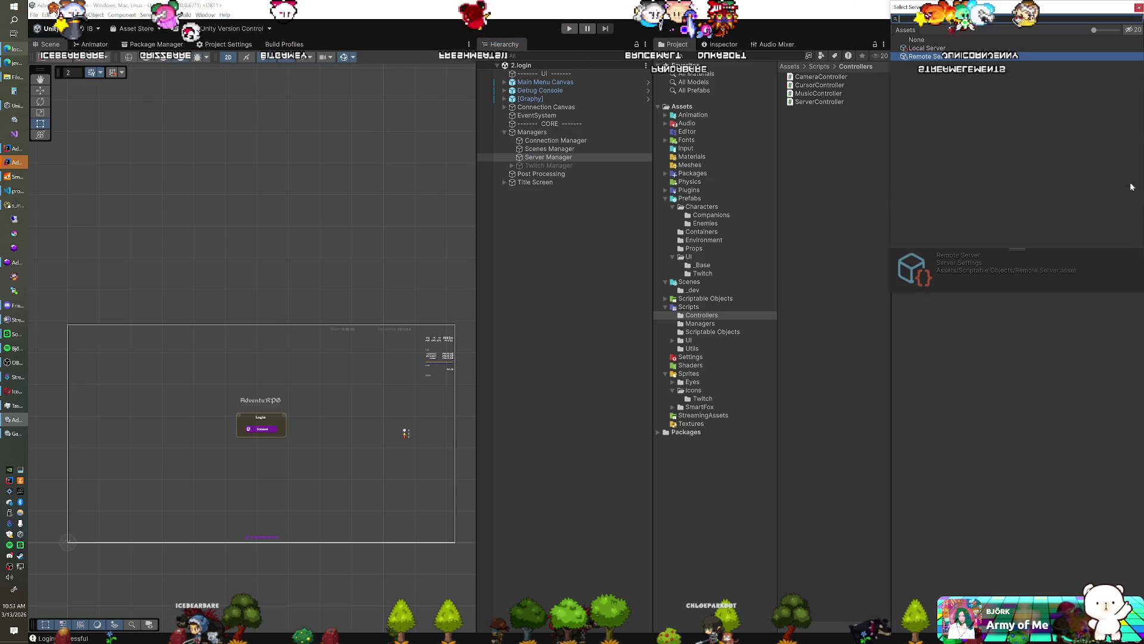
double_click(934, 49)
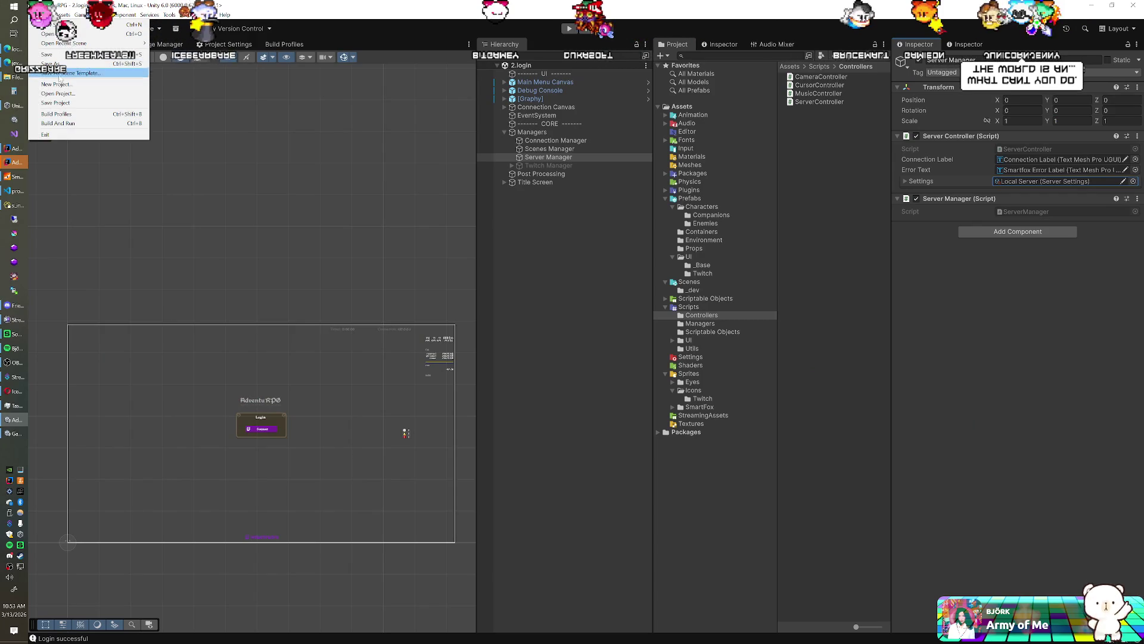
- Dismiss the File menu and bring the SmartFoxServer 2X console forward
click(359, 29)
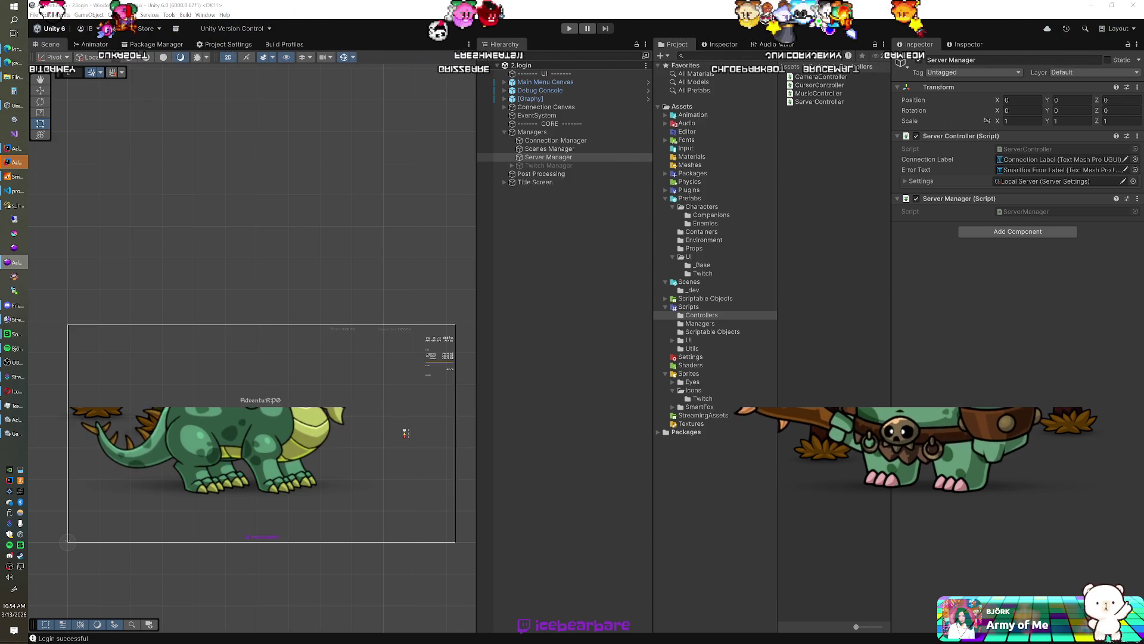
click(14, 182)
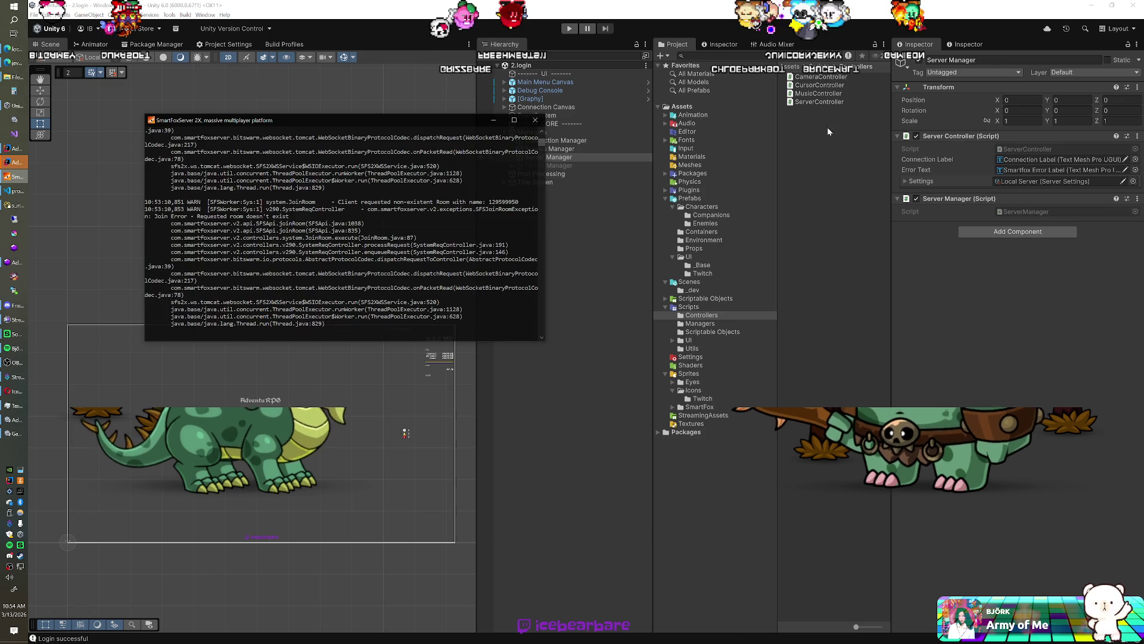
- Review the AdventuRPG zone entries in the SmartFoxServer log, then minimize the console
click(13, 64)
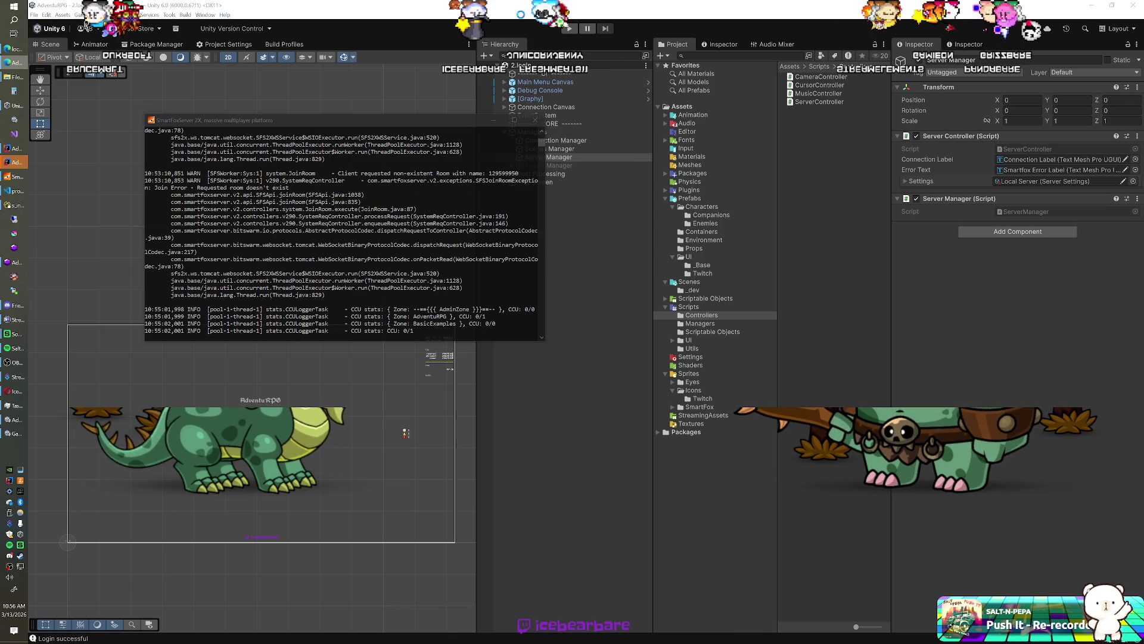
click(492, 120)
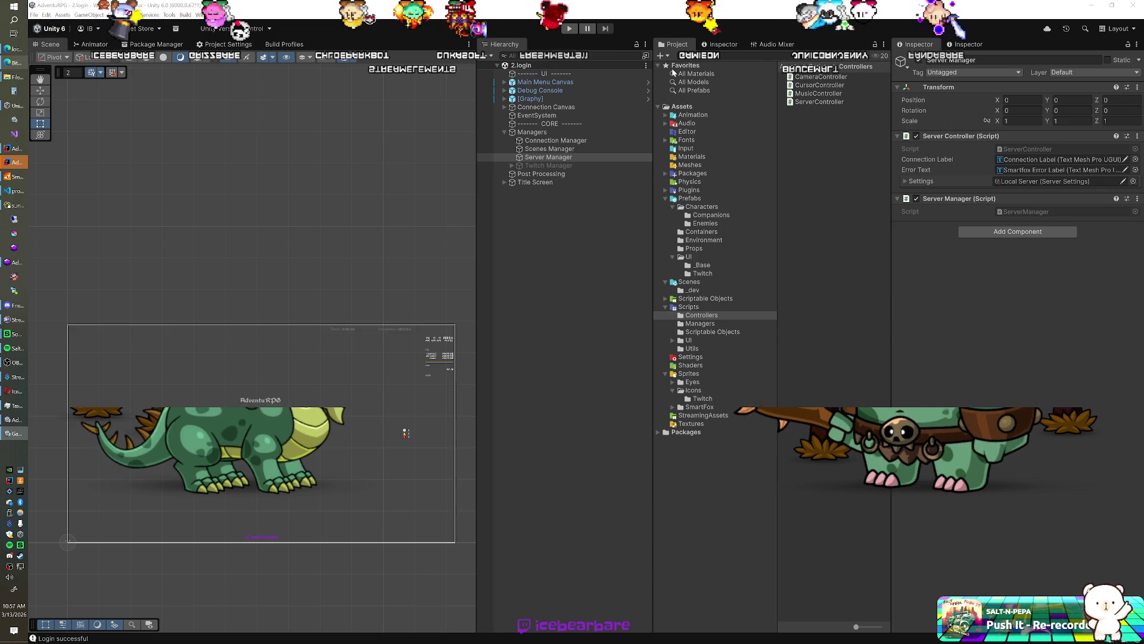
- Run the game with Ctrl+P until the world loads, then switch to the browser extension
key(ctrl+p)
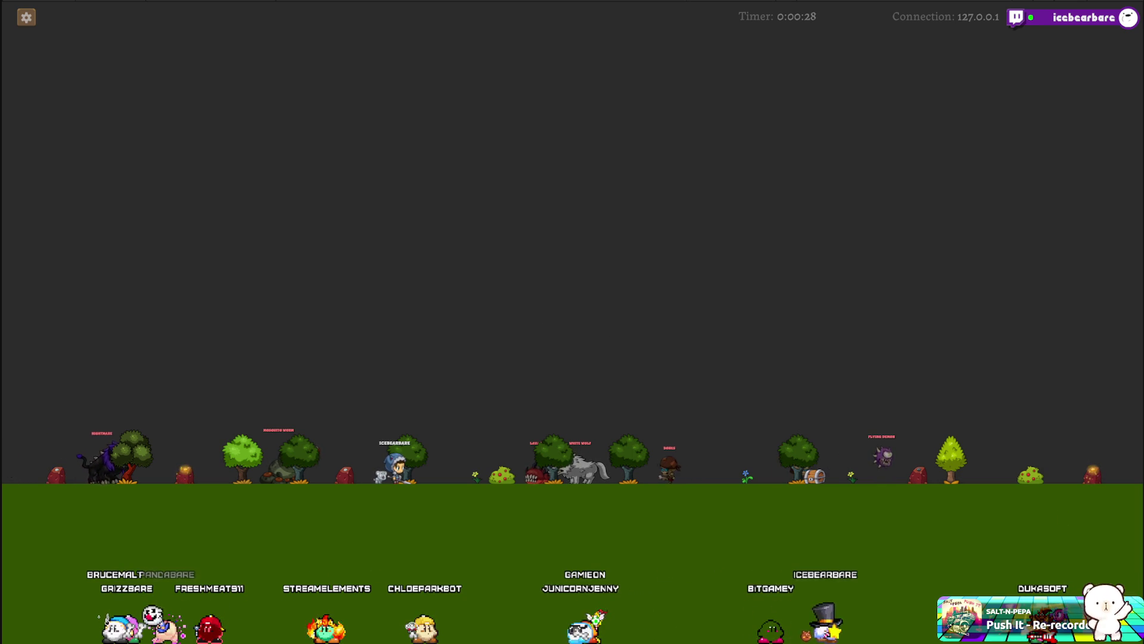
key(alt+Tab)
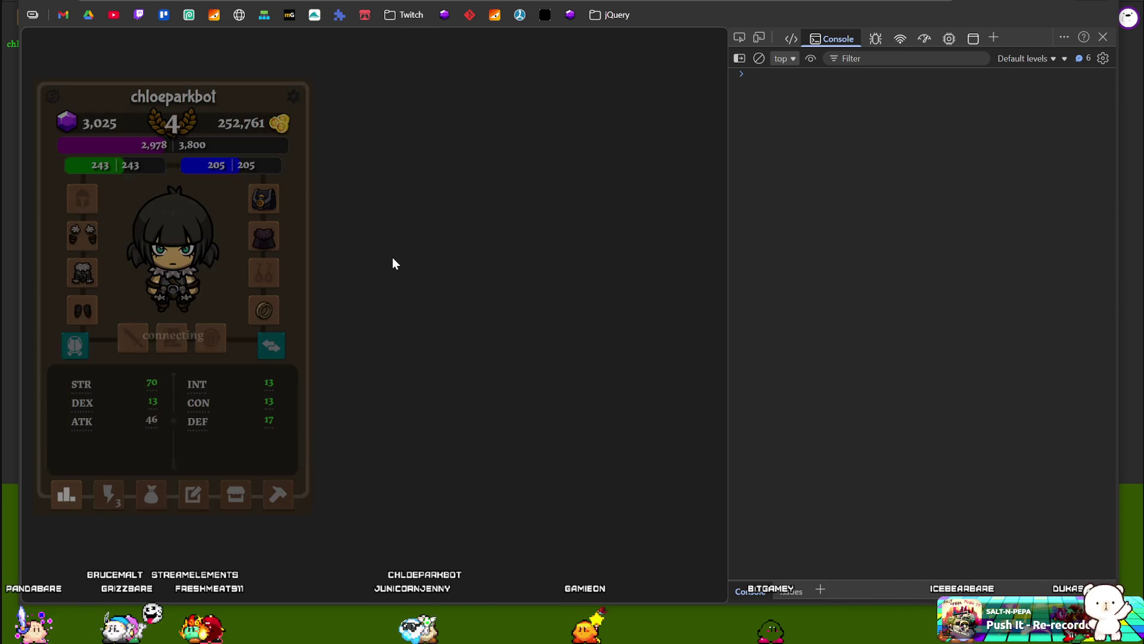
- Open the Alchemy recipes and open and close the Health Potion craft dialog three times
click(278, 494)
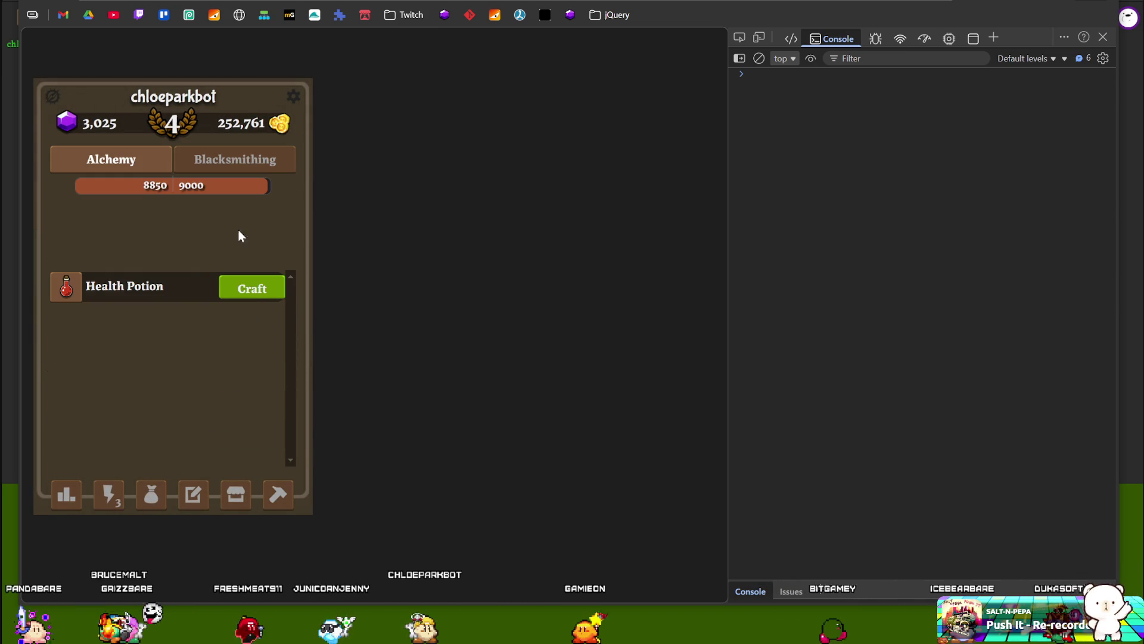
click(252, 289)
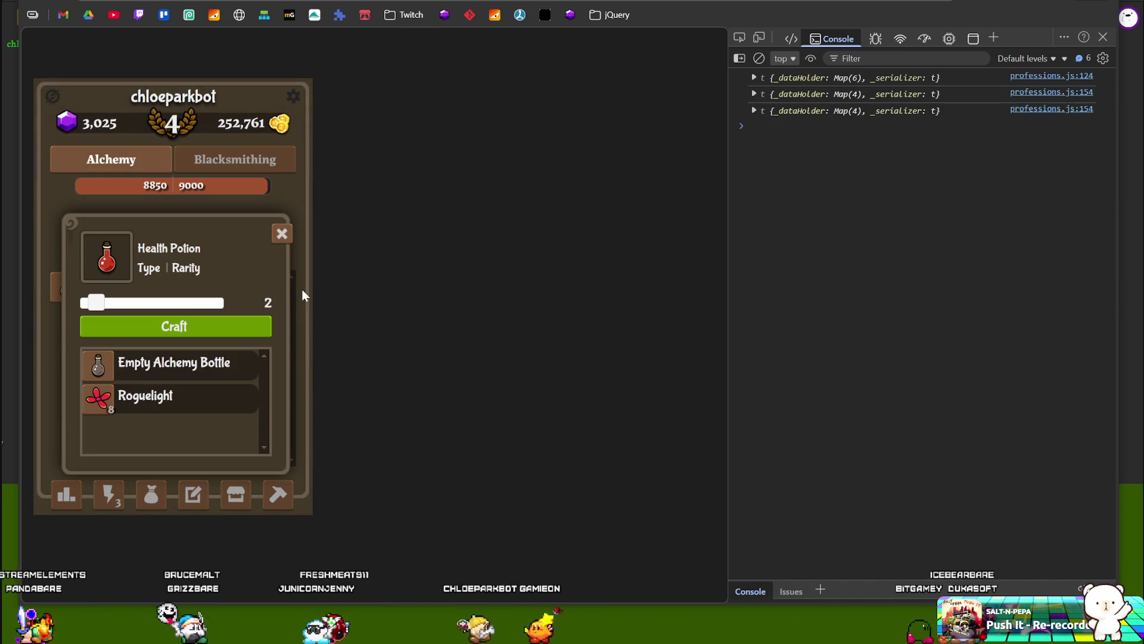
click(281, 234)
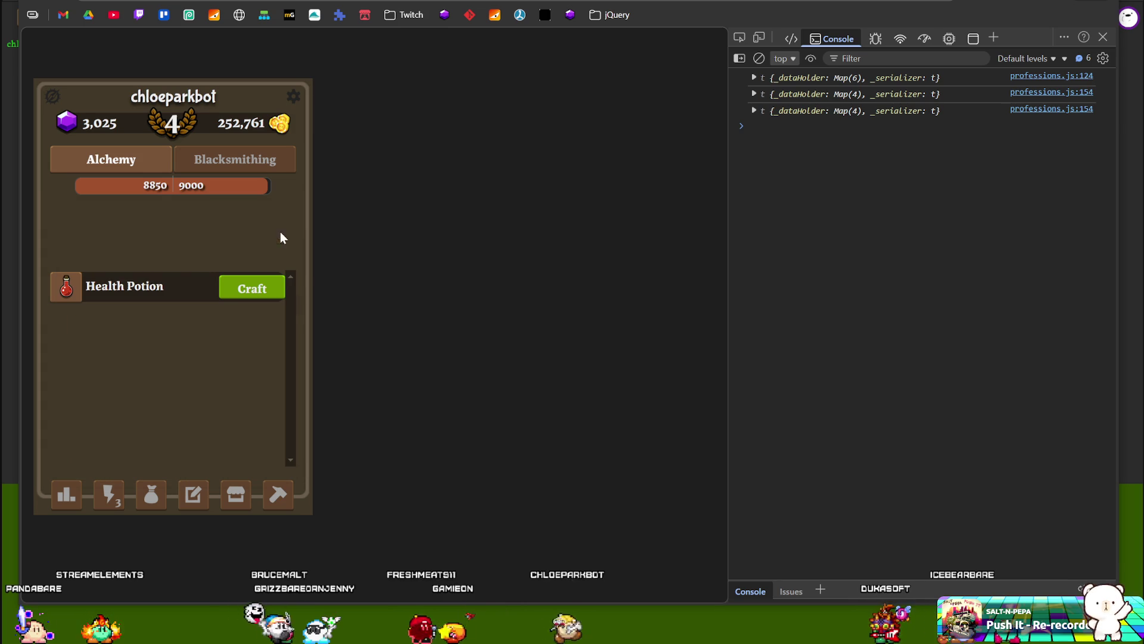
click(274, 293)
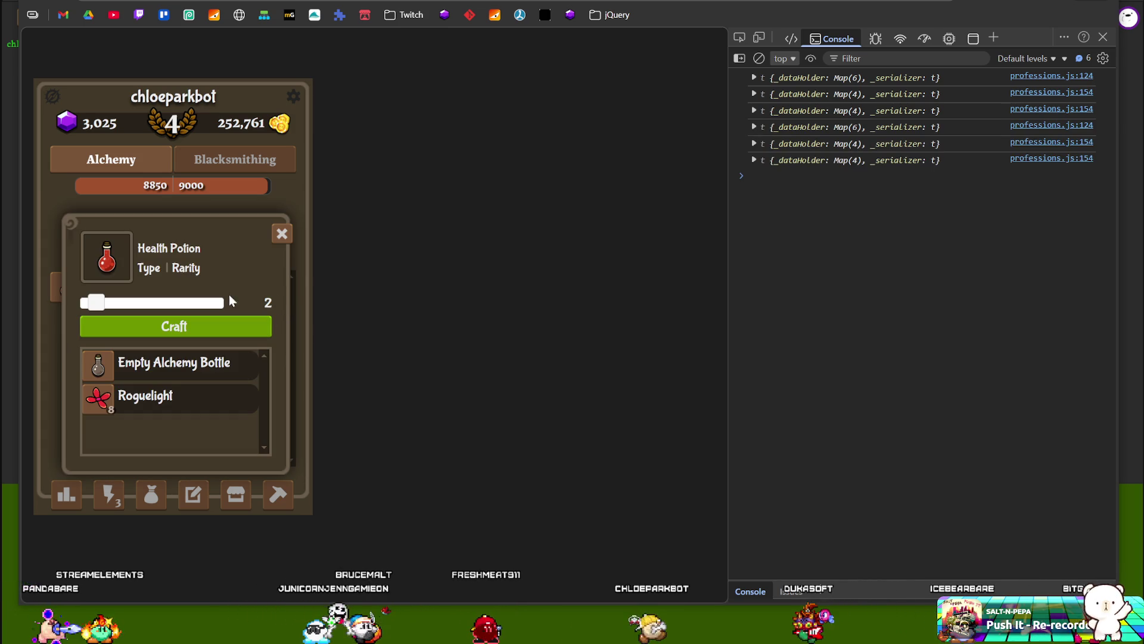
click(282, 236)
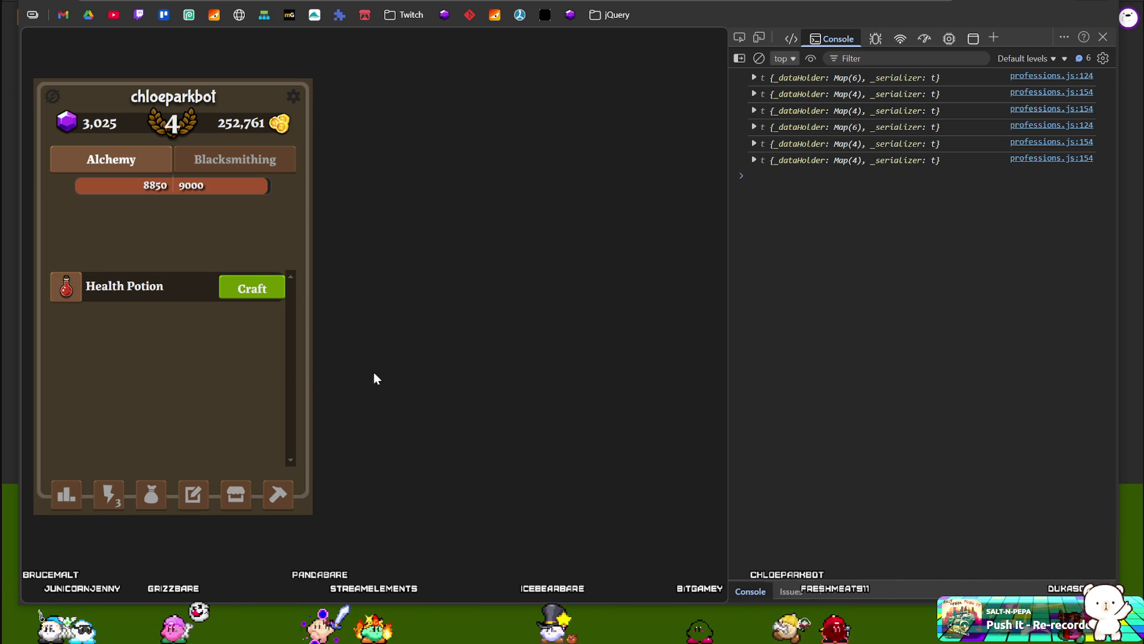
click(252, 289)
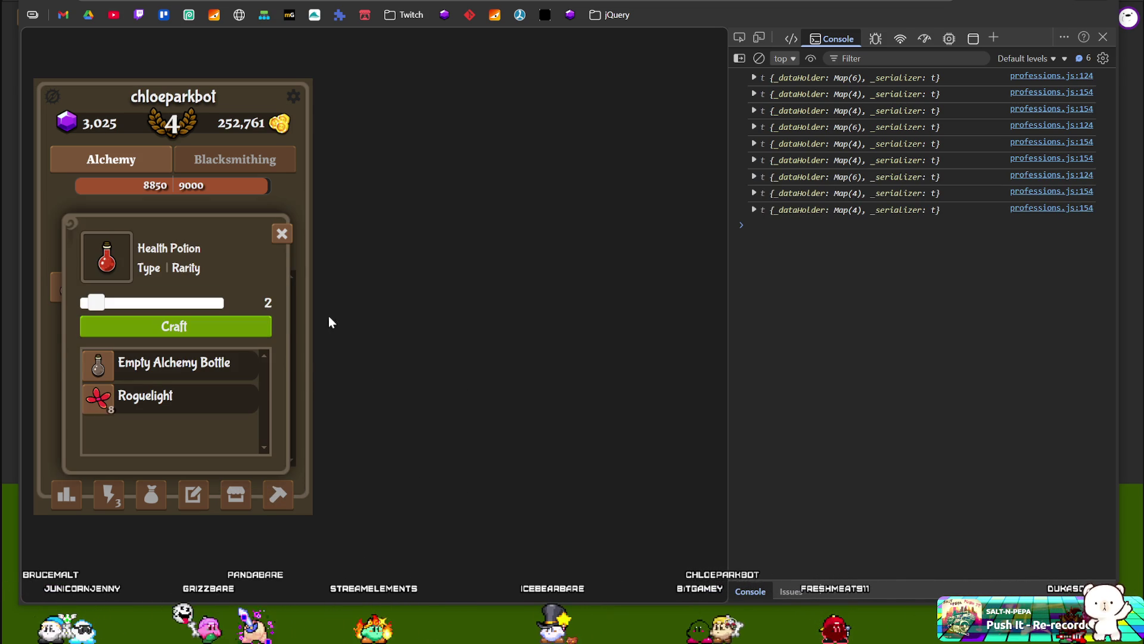
click(281, 234)
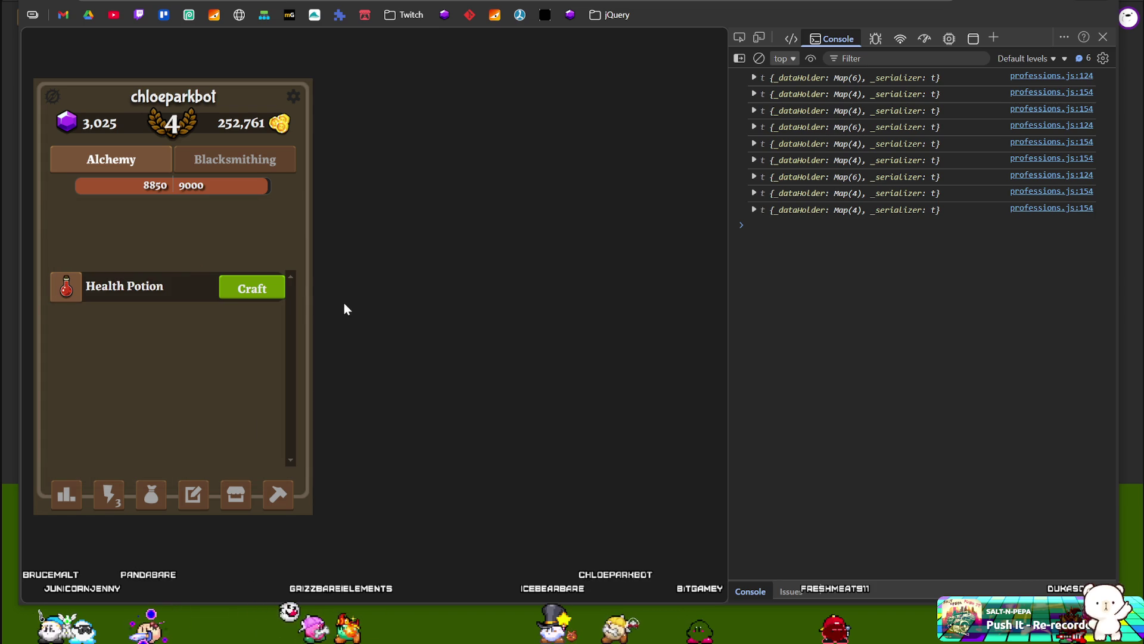